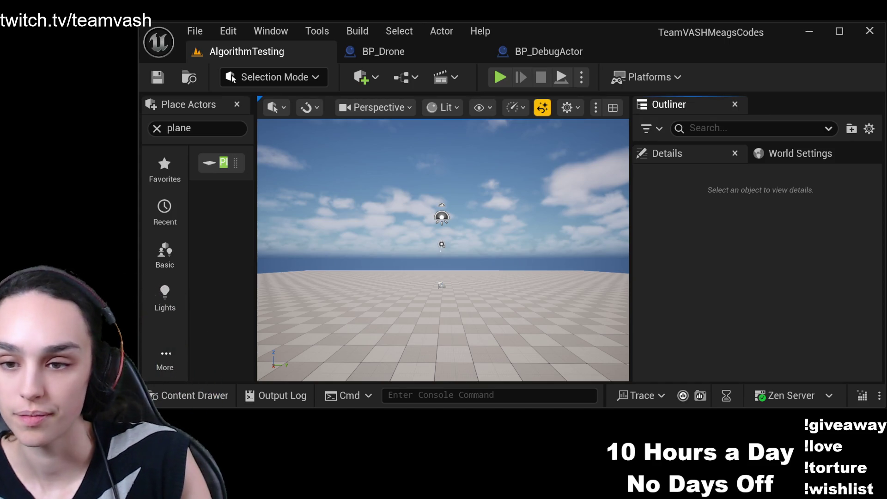
Place a BP_DebugActor in the level and Alt-drag a duplicate, BP_DebugActor2, to its right.
click(225, 395)
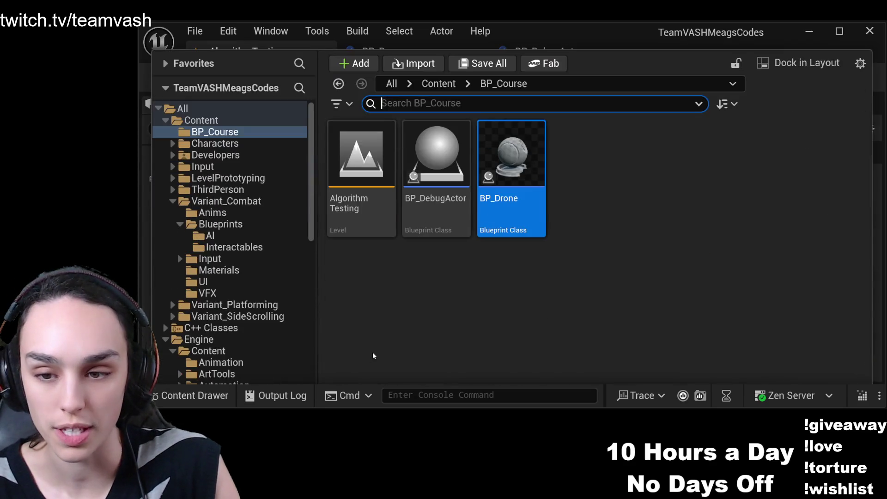
mouse_move(414, 173)
mouse_down()
mouse_move(391, 272)
mouse_move(415, 296)
mouse_up()
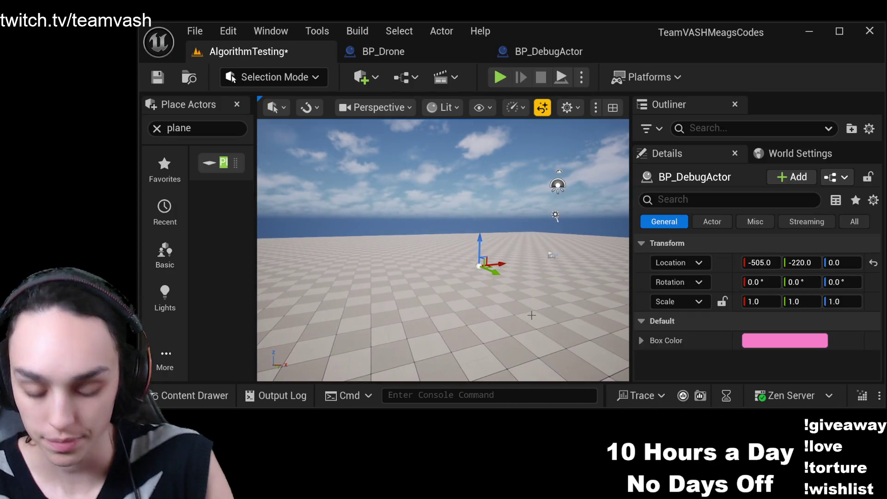
mouse_move(504, 268)
mouse_down()
mouse_move(614, 263)
mouse_move(604, 260)
mouse_up()
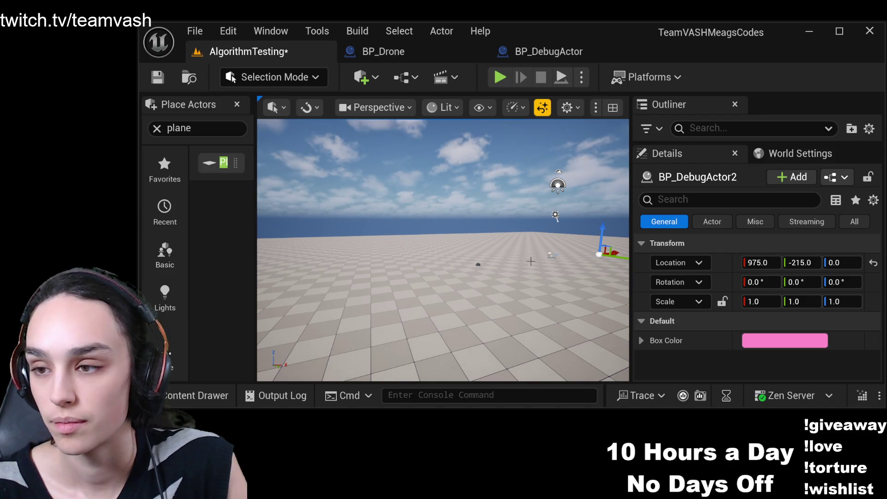
click(548, 255)
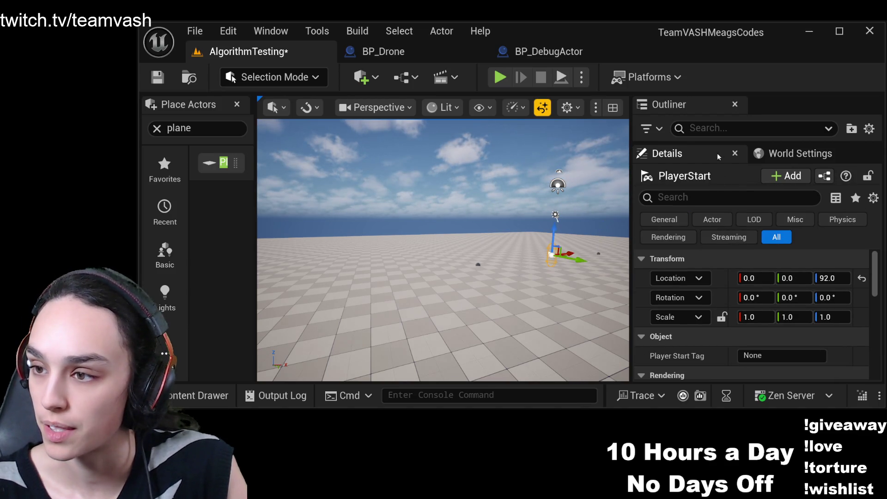
Rename PlayerStart to DA_Loc1 by mistake, then undo that rename.
drag(710, 143, 713, 281)
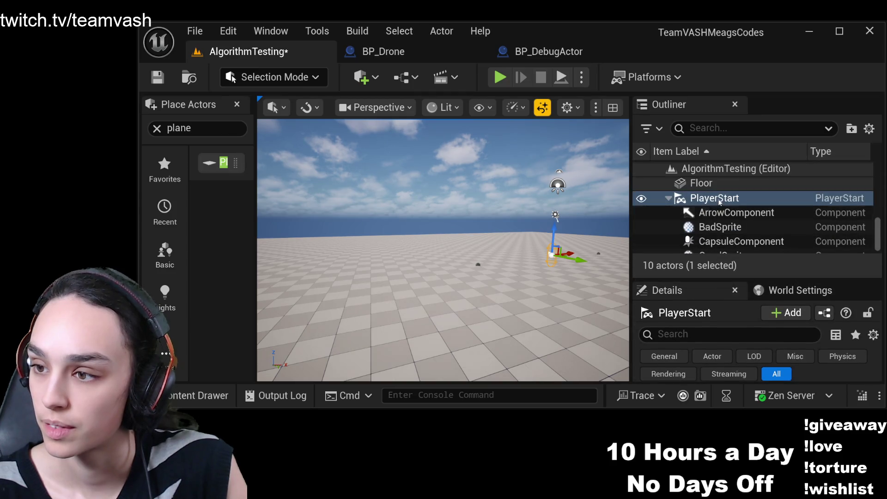
click(714, 198)
key(F2)
text(DA)
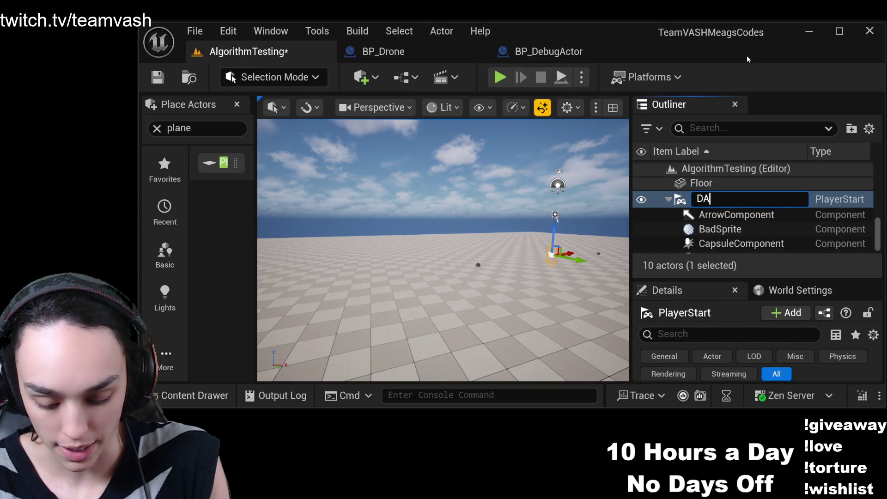
text(_Loc1)
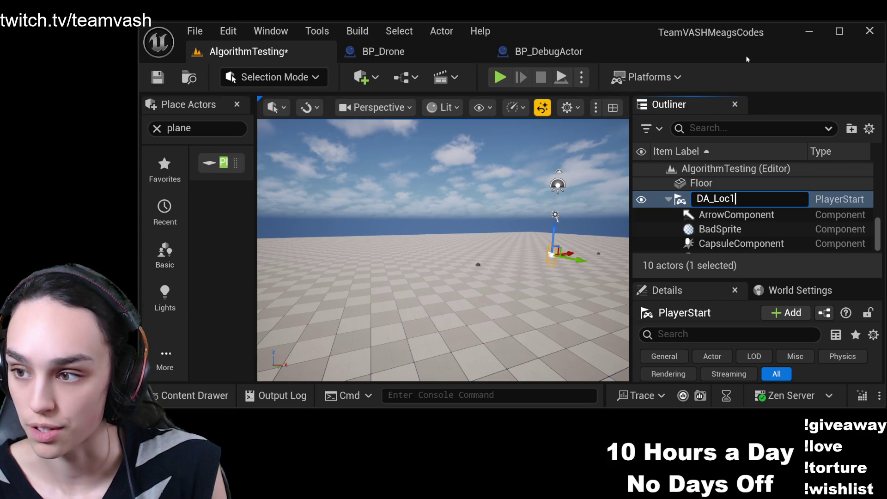
key(Return)
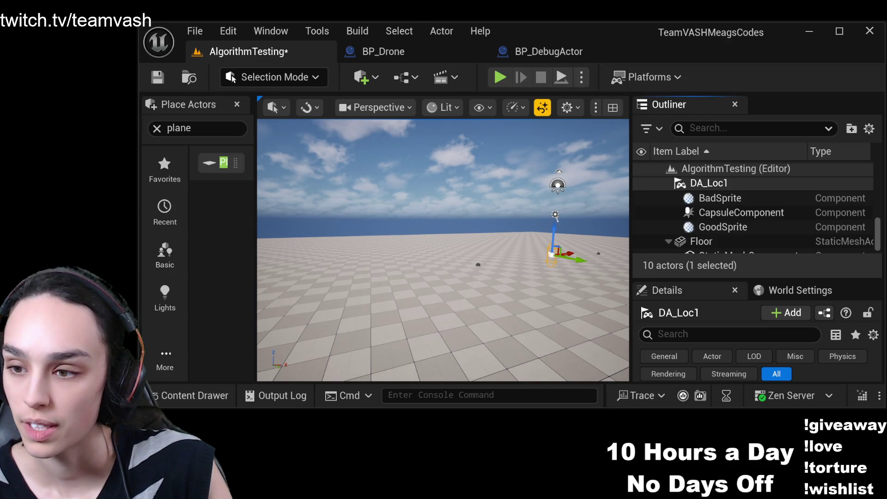
key(f)
drag(554, 265, 596, 264)
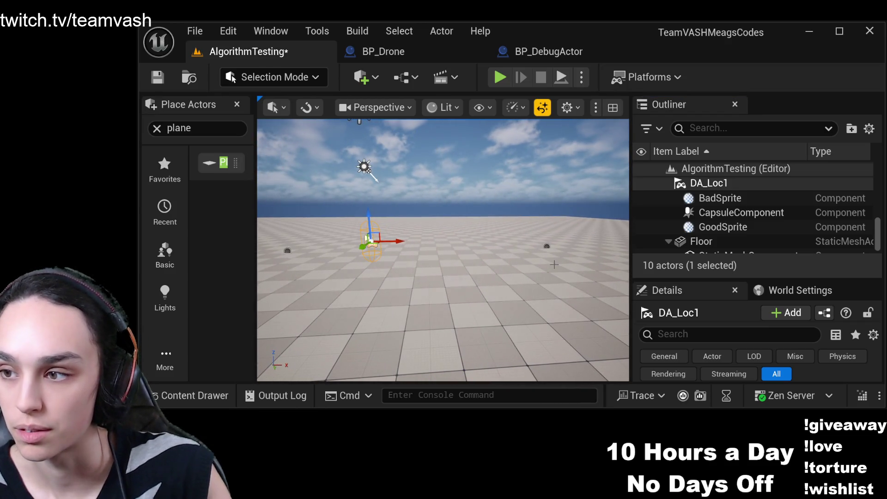
key(ctrl+z)
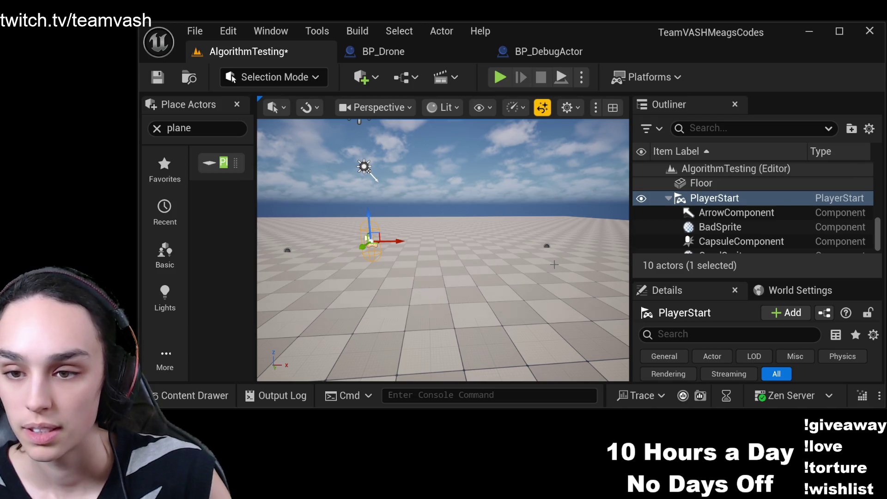
Move the first debug actor to the right and rename it DA_Loc1.
drag(566, 243, 429, 238)
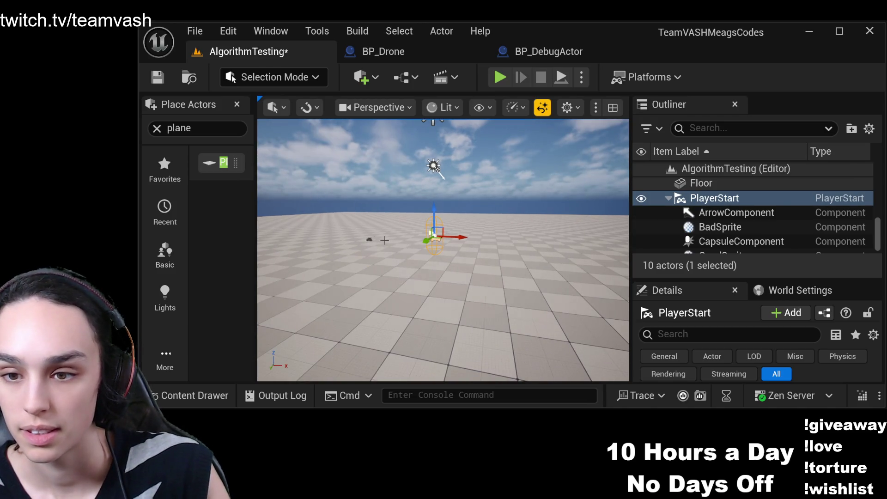
click(370, 241)
drag(369, 241, 547, 249)
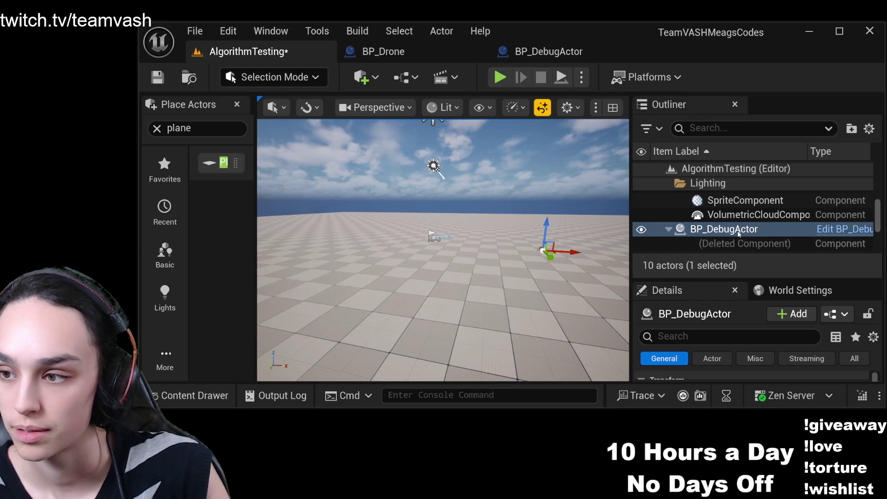
key(F2)
text(D)
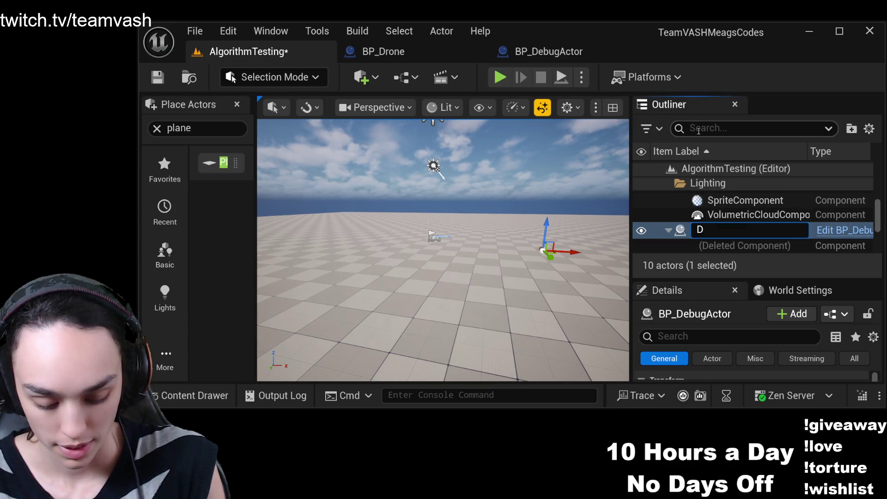
text(A_)
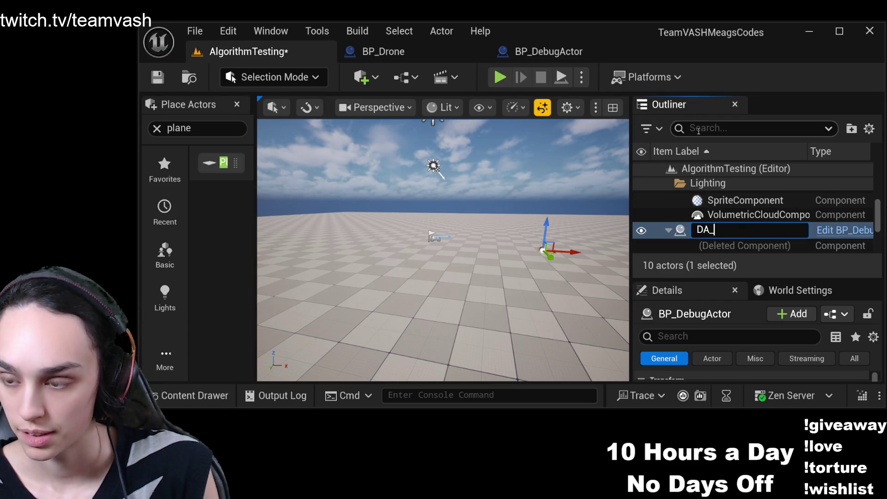
text(Loc1)
key(Return)
Rename the second debug actor DA_Loc2, save the level, and start Play-in-Editor.
drag(400, 218, 425, 194)
click(520, 238)
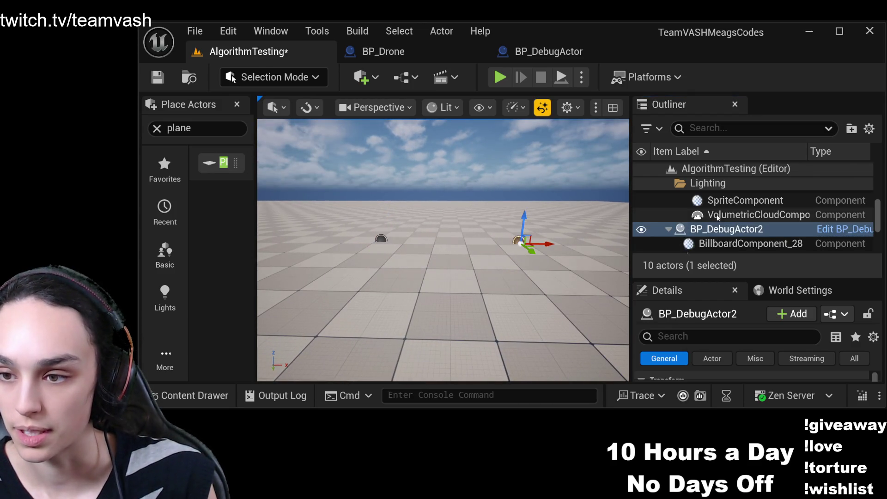
key(F2)
text(DA)
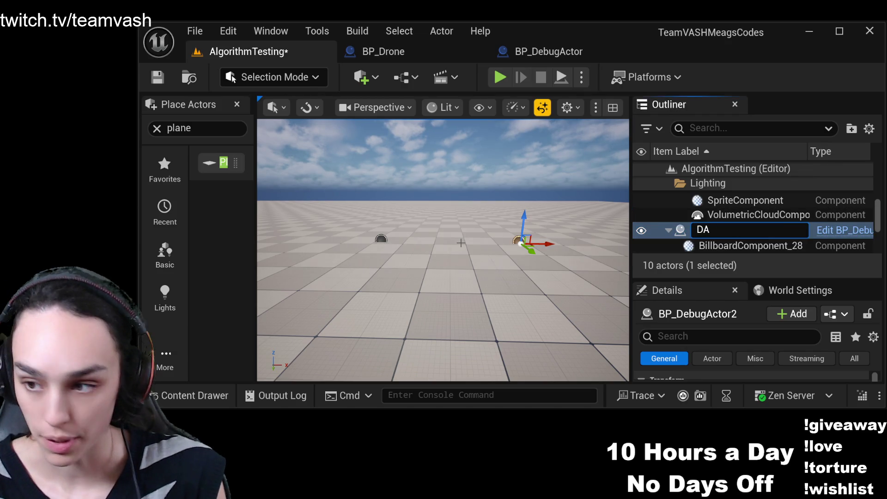
text(_Loc2)
key(Return)
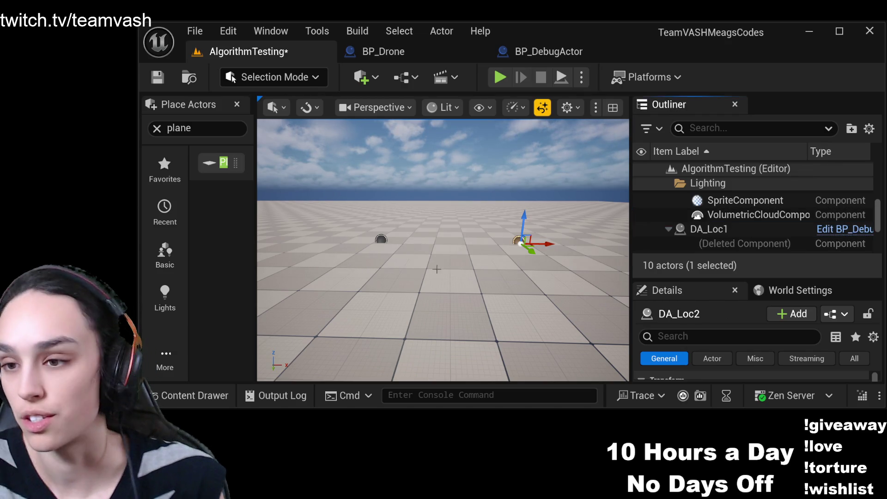
click(157, 76)
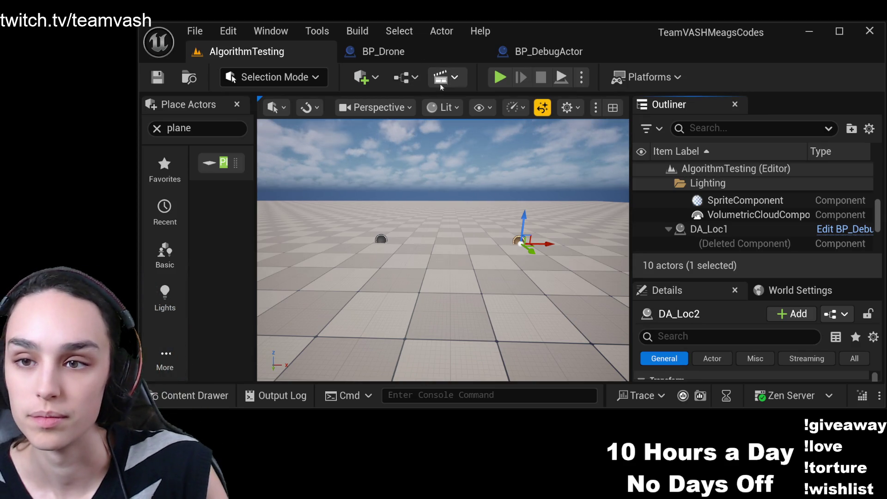
click(500, 77)
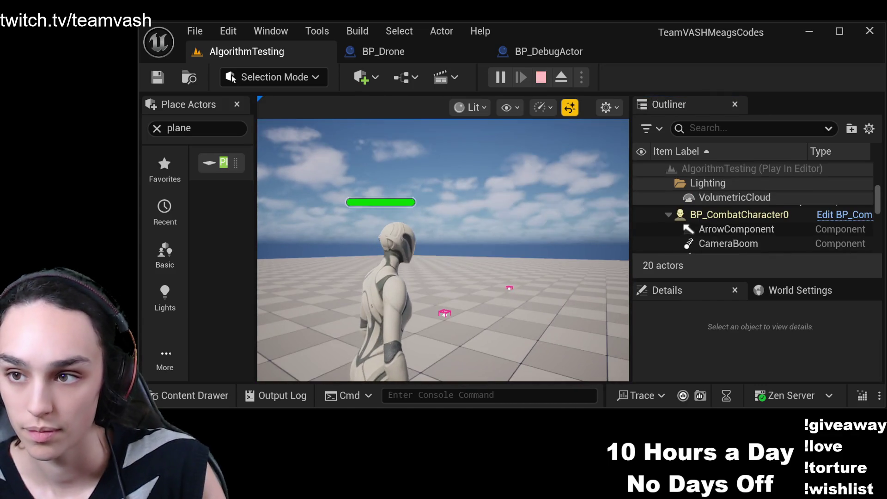
key(F8)
drag(552, 277, 552, 299)
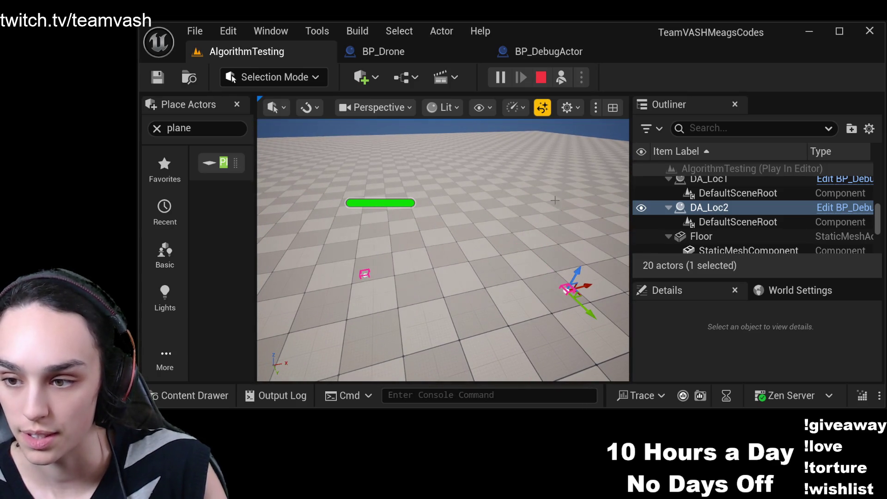
click(541, 77)
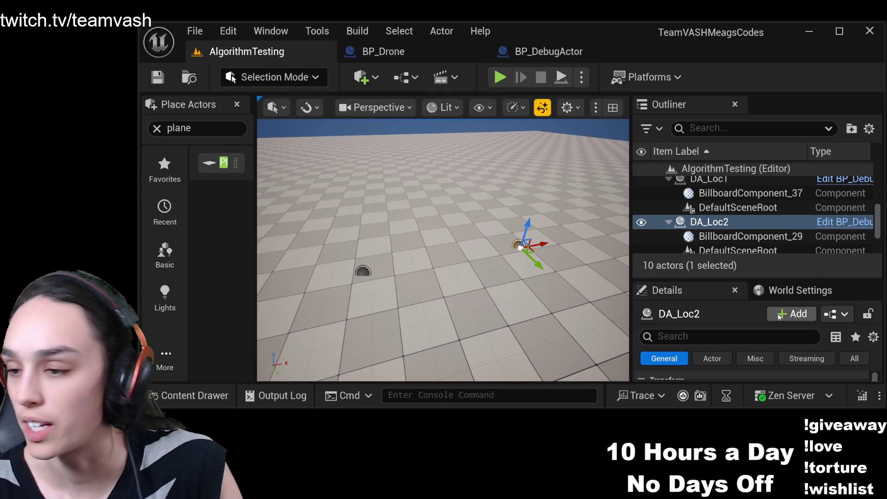
click(799, 290)
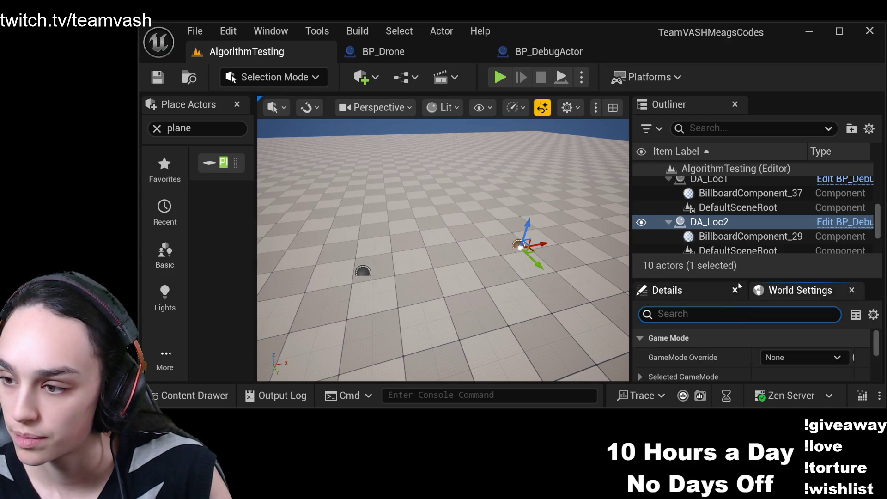
Expand Selected GameMode in World Settings and set GameMode Override to GameModeBase.
drag(738, 279, 737, 125)
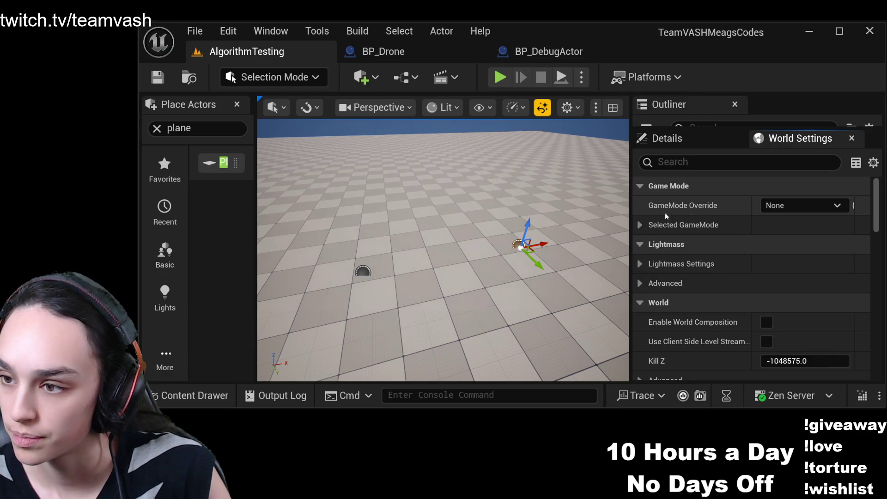
click(726, 225)
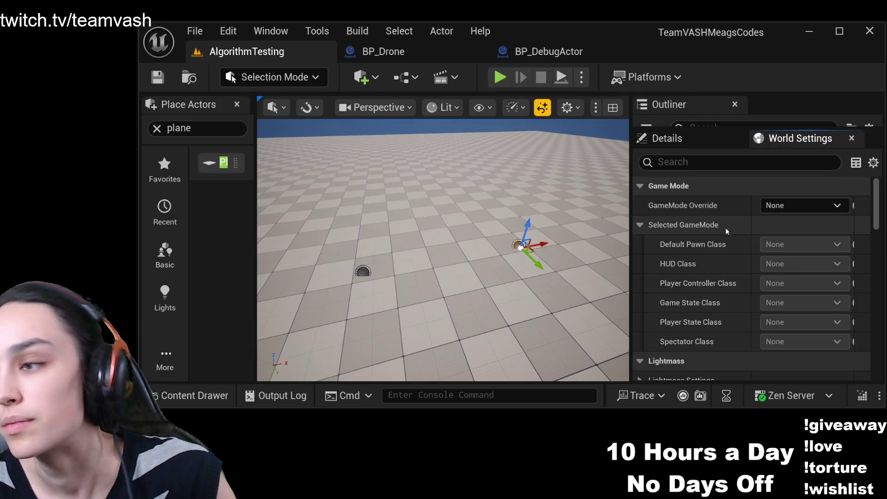
scroll(792, 260, down, 2)
scroll(791, 260, up, 2)
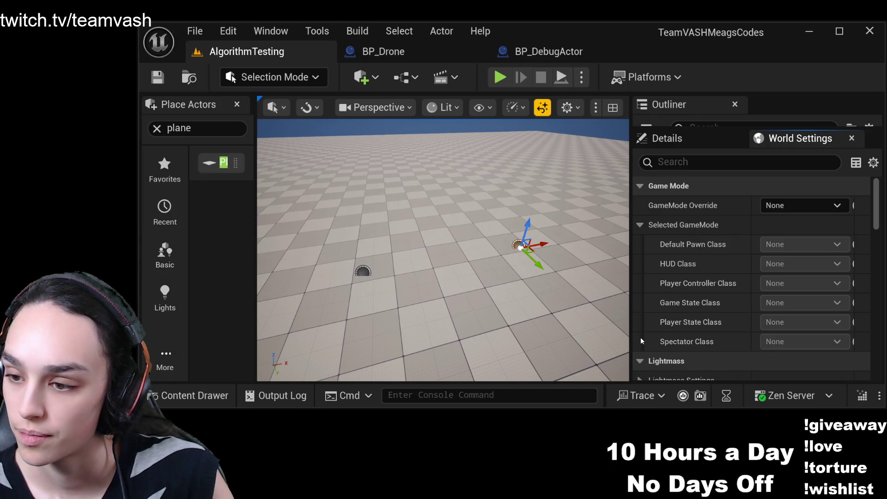
key(ctrl+z)
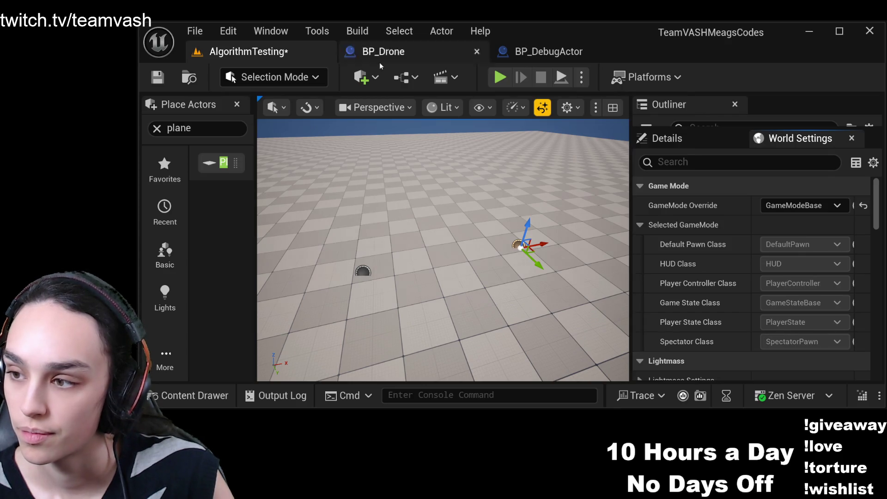
Play-test the level on GameModeBase, stop, refocus the view, and save AlgorithmTesting.
click(502, 81)
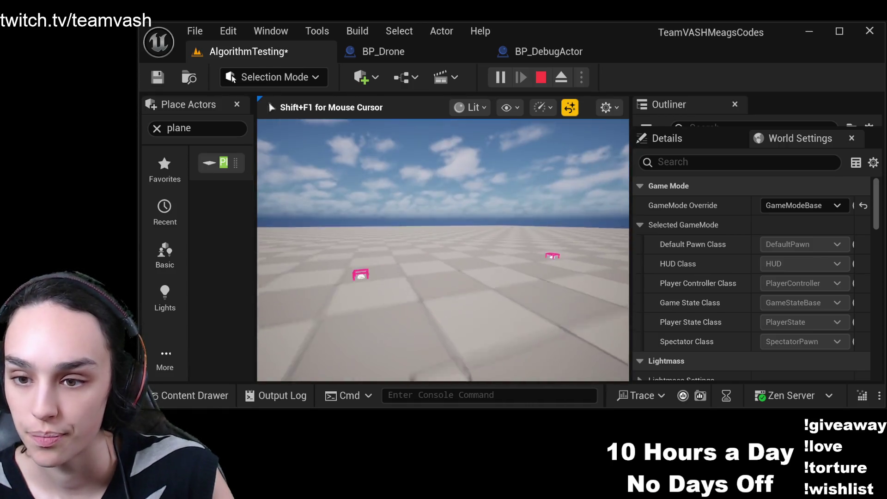
key(shift+F1)
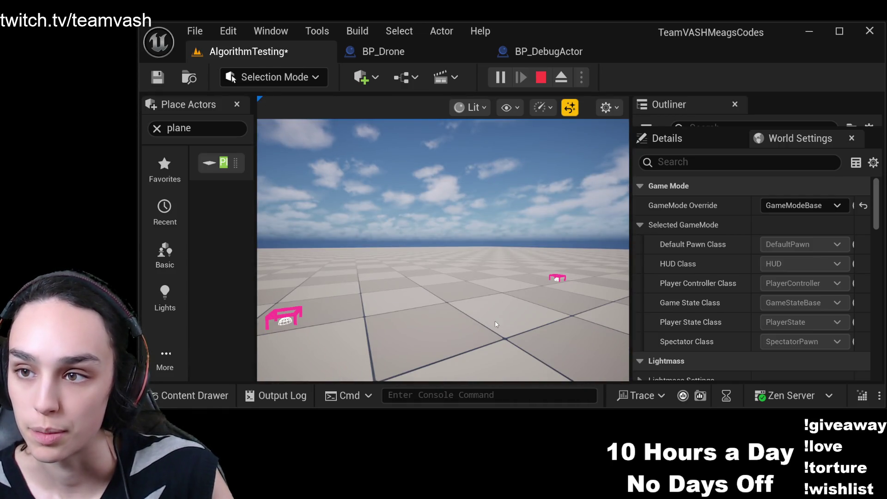
click(540, 77)
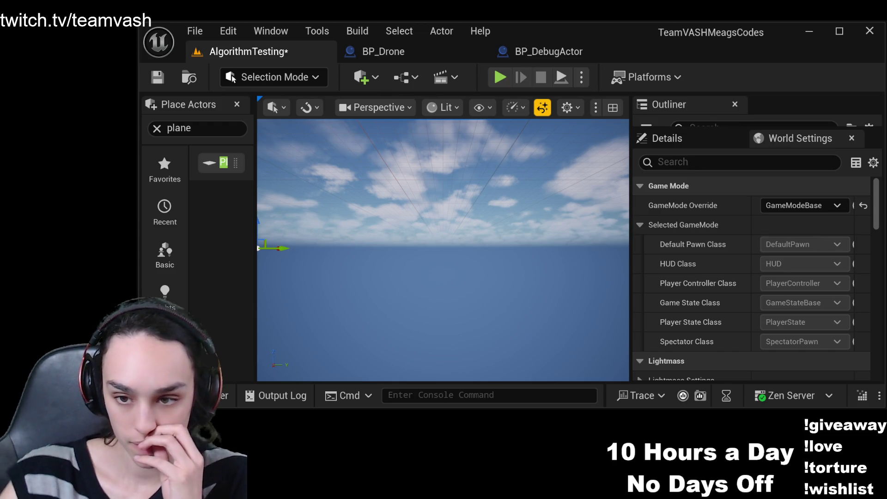
key(f)
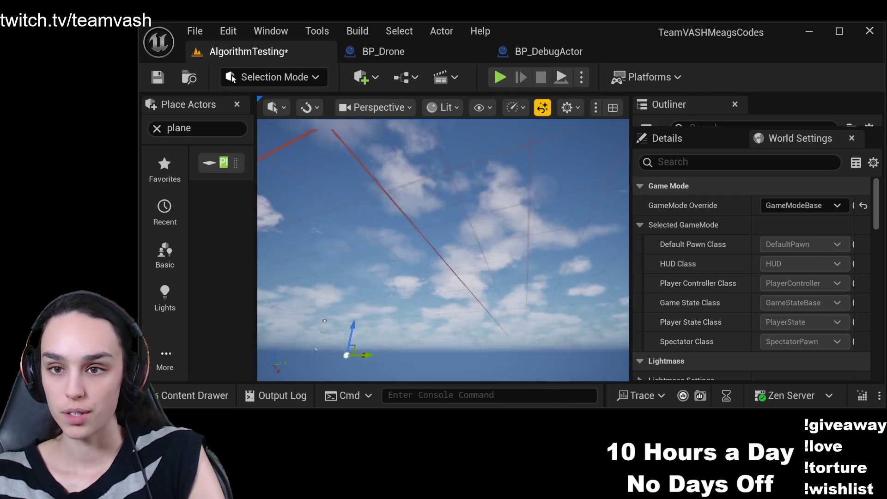
mouse_move(443, 249)
mouse_down()
mouse_move(425, 270)
mouse_move(388, 262)
mouse_up()
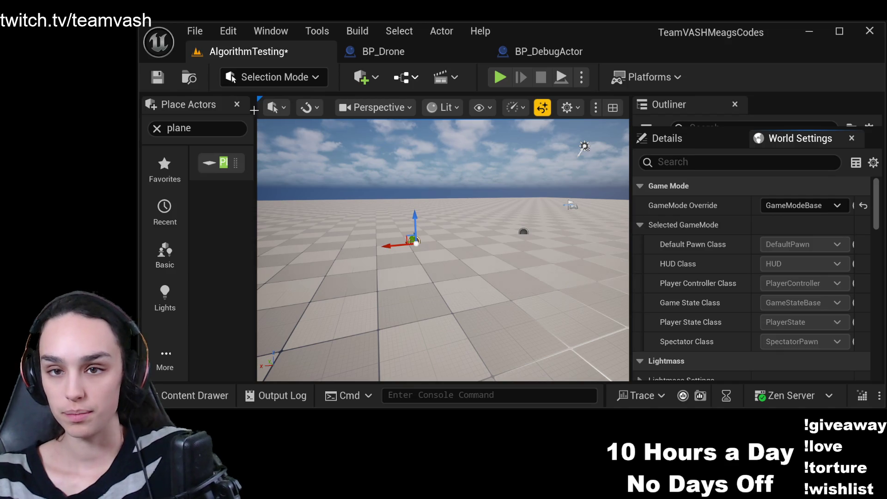
click(157, 77)
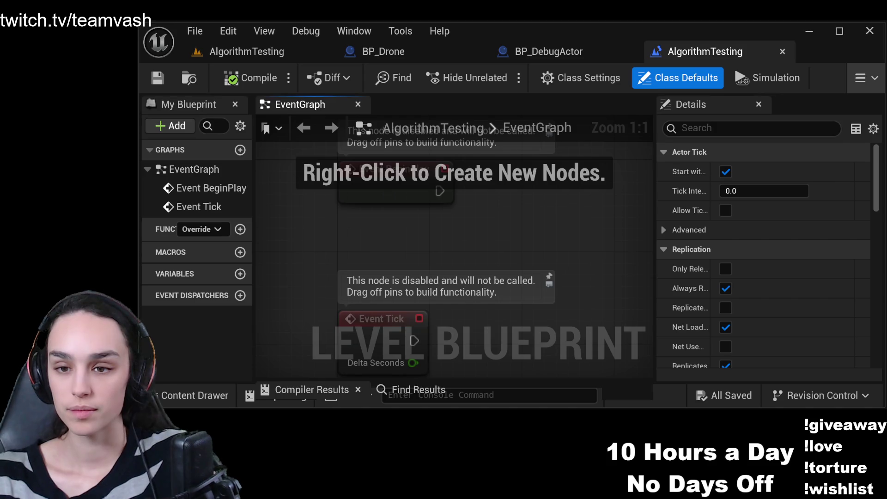
Select DA_Loc1 and add a reference to it in the level blueprint's event graph.
click(247, 51)
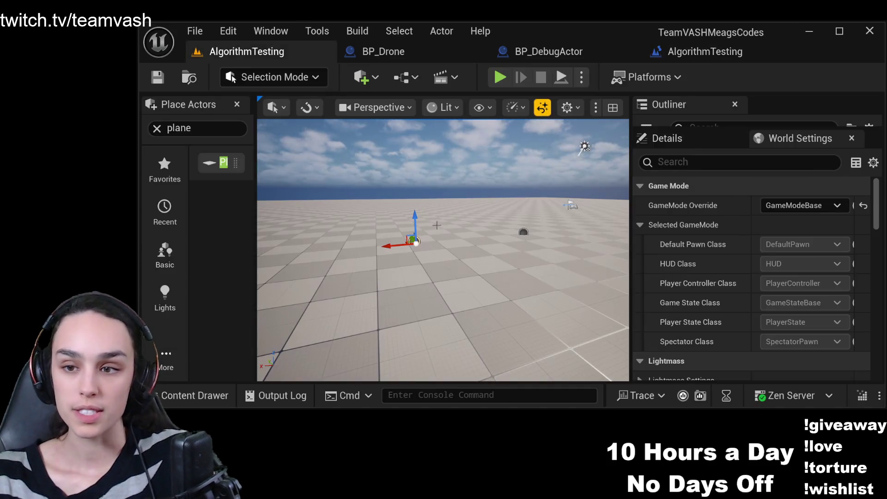
click(704, 137)
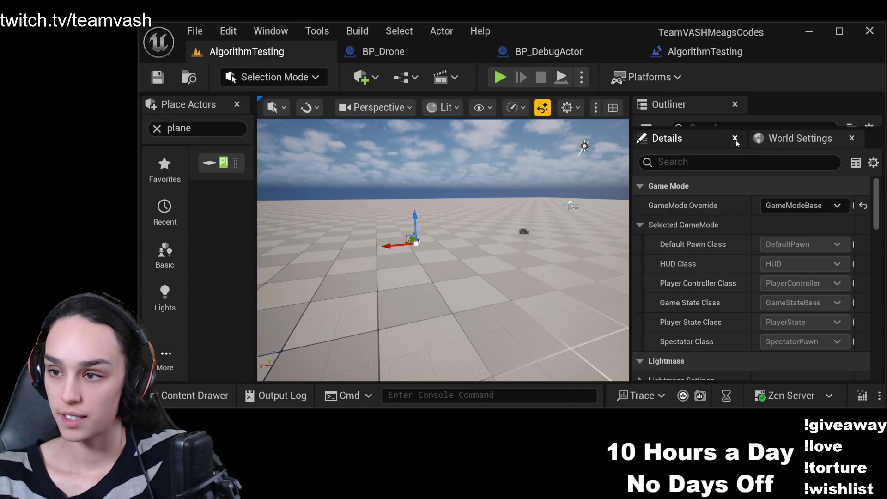
mouse_move(710, 128)
mouse_down()
mouse_move(693, 279)
mouse_move(681, 300)
mouse_up()
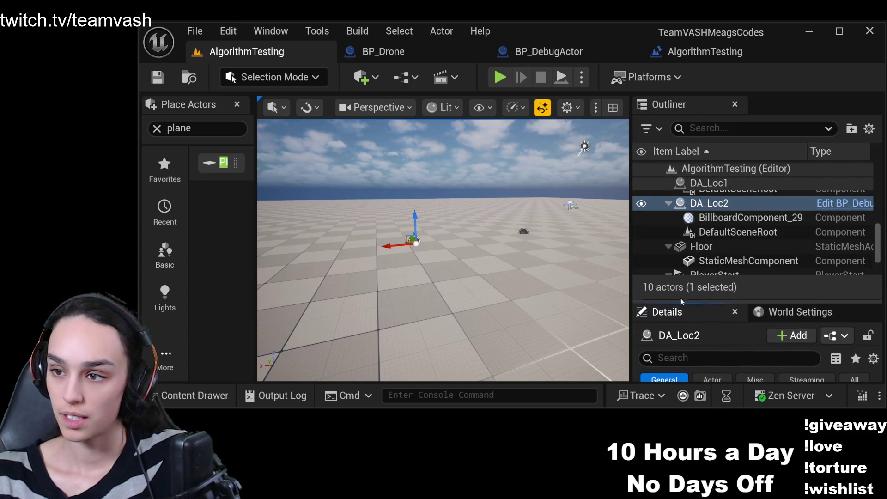
click(709, 183)
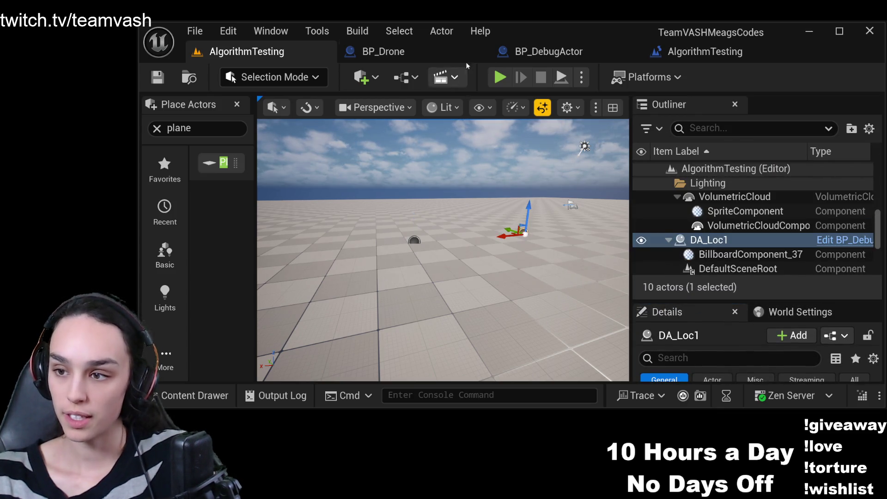
click(683, 52)
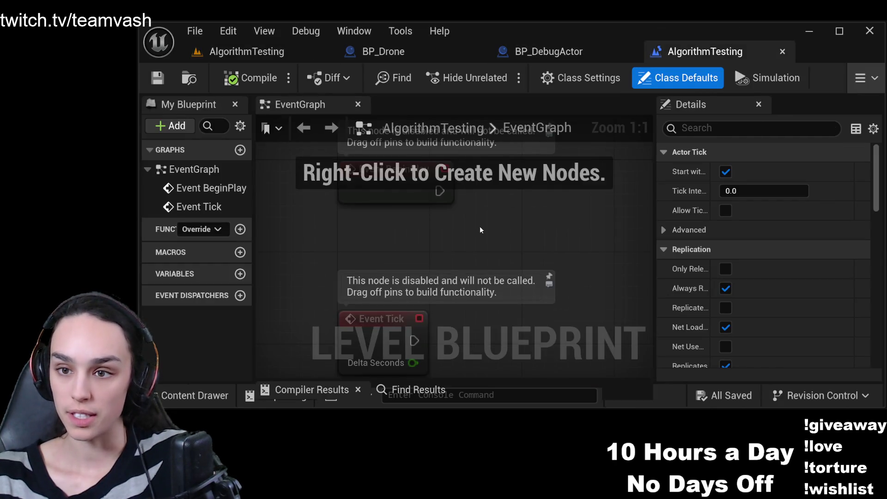
right_click(544, 188)
click(568, 217)
Select DA_Loc2 for the graph and arrange the DA_Loc1 node above DA_Loc2's.
click(225, 52)
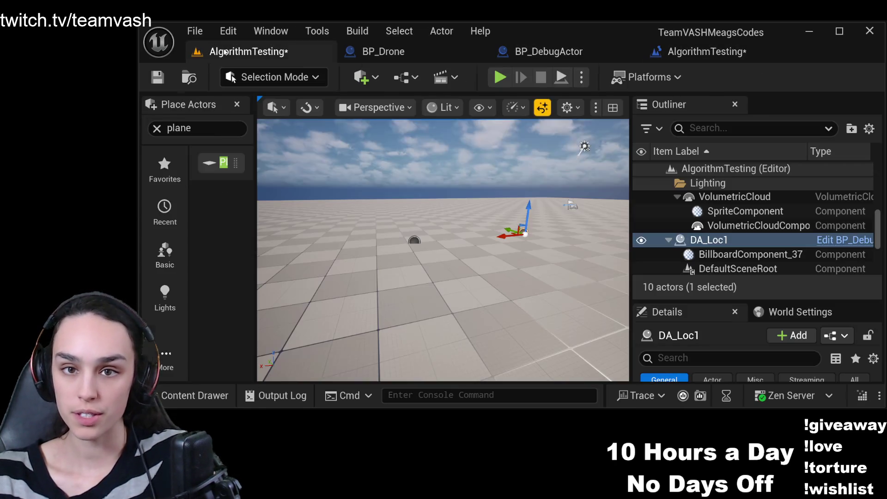
click(414, 240)
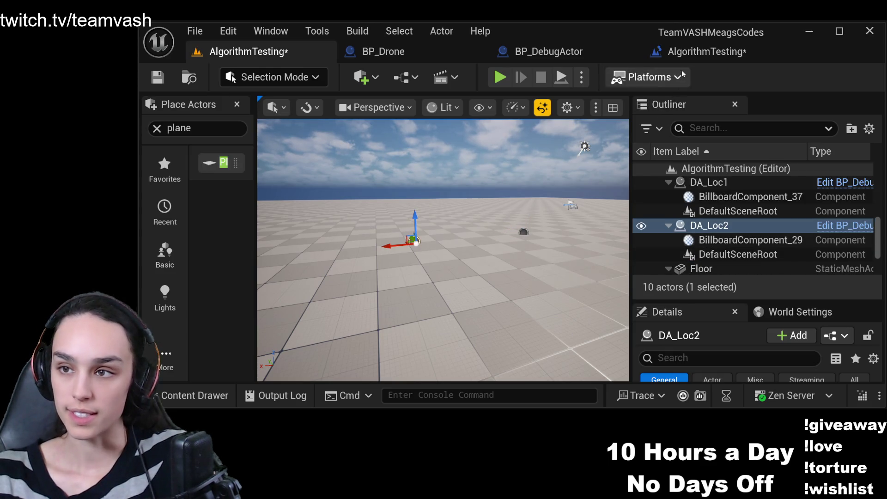
click(683, 51)
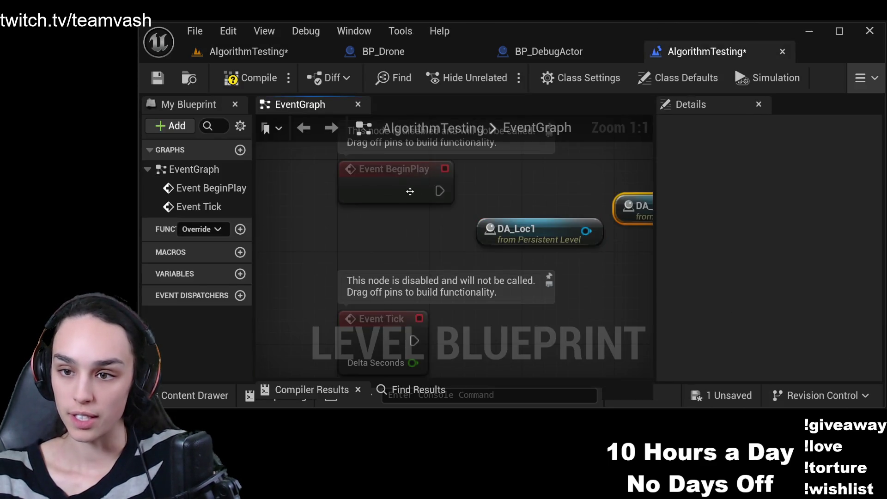
scroll(410, 191, down, 3)
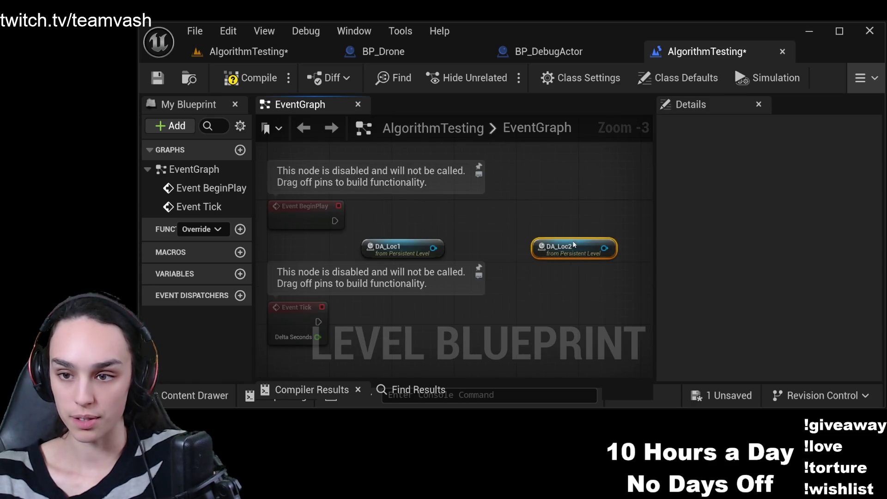
drag(574, 245, 581, 245)
mouse_move(382, 248)
mouse_down()
mouse_move(493, 213)
mouse_move(562, 208)
mouse_up()
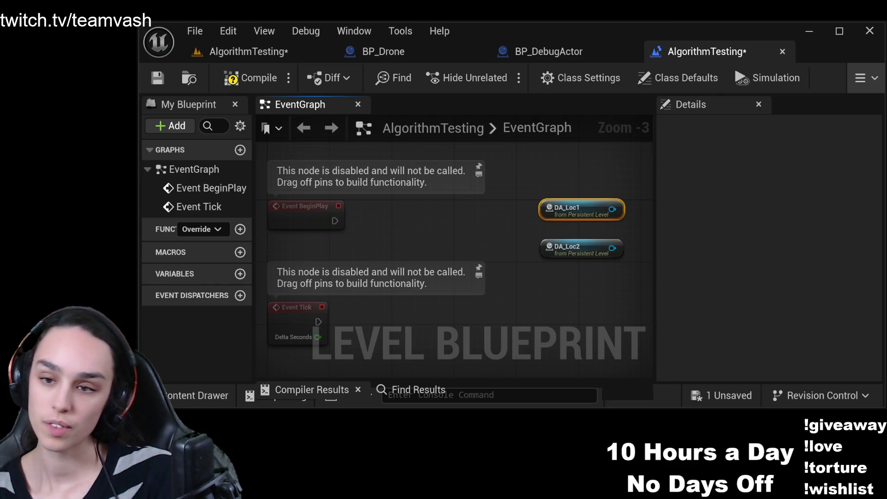
Drag a new connection out of the DA_Loc1 reference node.
mouse_move(602, 223)
mouse_down()
mouse_move(409, 230)
mouse_move(481, 208)
mouse_move(240, 233)
mouse_up()
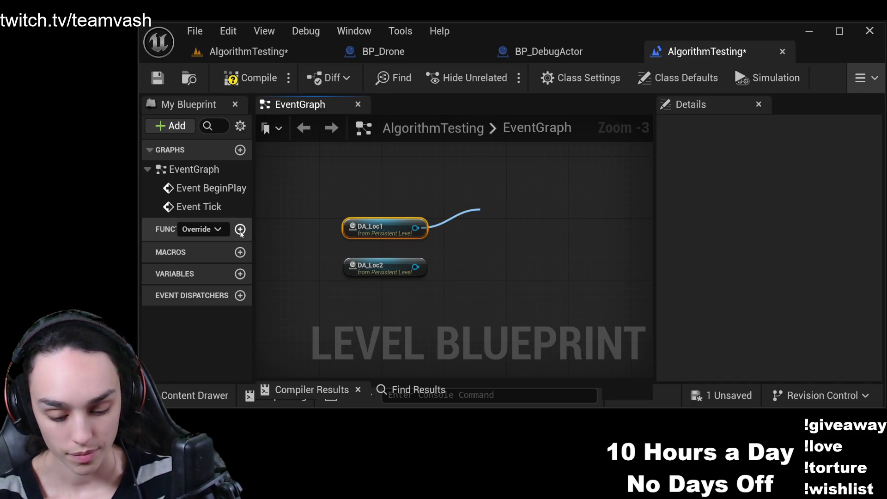
Add Get Actor Location nodes for DA_Loc1 and DA_Loc2, stack them, and start a subtract node.
click(549, 200)
mouse_move(416, 267)
mouse_down()
mouse_move(494, 261)
mouse_move(491, 236)
mouse_move(601, 189)
mouse_up()
click(600, 189)
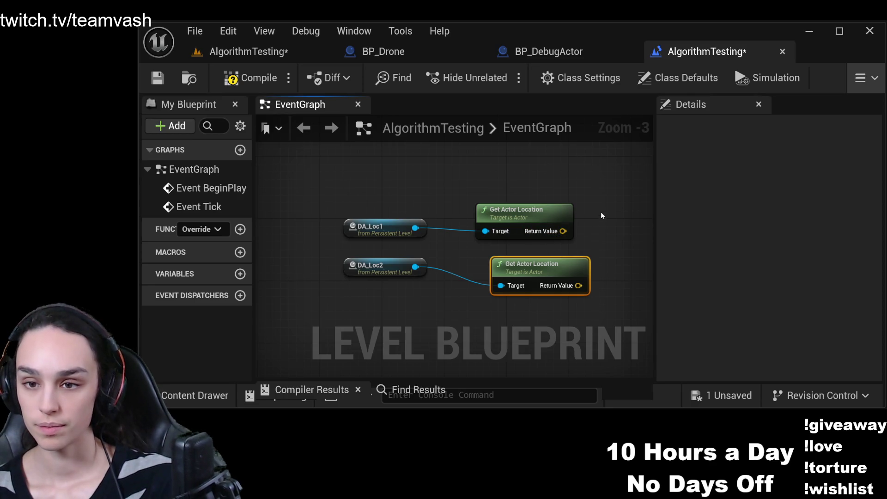
ctrl+click(385, 260)
mouse_move(385, 260)
mouse_down()
mouse_move(376, 159)
mouse_move(377, 185)
mouse_up()
click(528, 206)
mouse_move(474, 236)
mouse_down()
mouse_move(544, 148)
mouse_move(555, 220)
mouse_move(555, 212)
mouse_up()
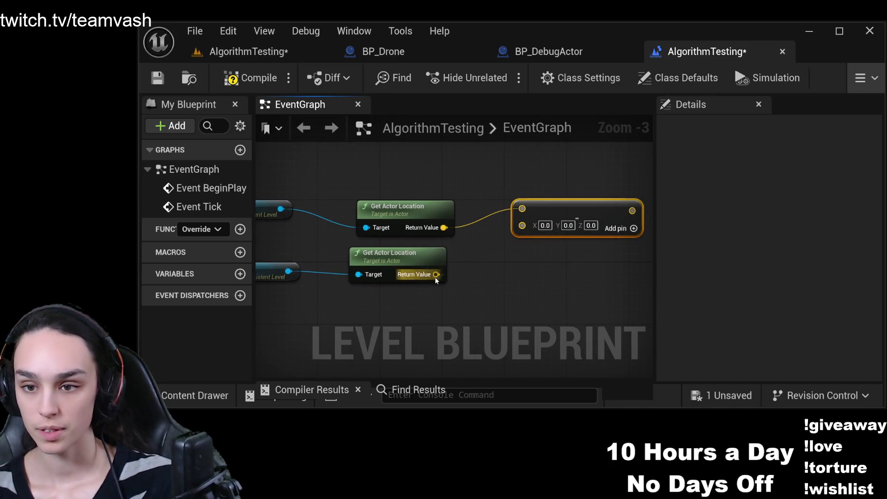
Wire the lower actor's location into the subtraction feeding SET From_1_To_2, and compile.
mouse_move(435, 274)
mouse_down()
mouse_move(522, 226)
mouse_move(547, 244)
mouse_move(530, 236)
mouse_up()
text(From_1_To_2)
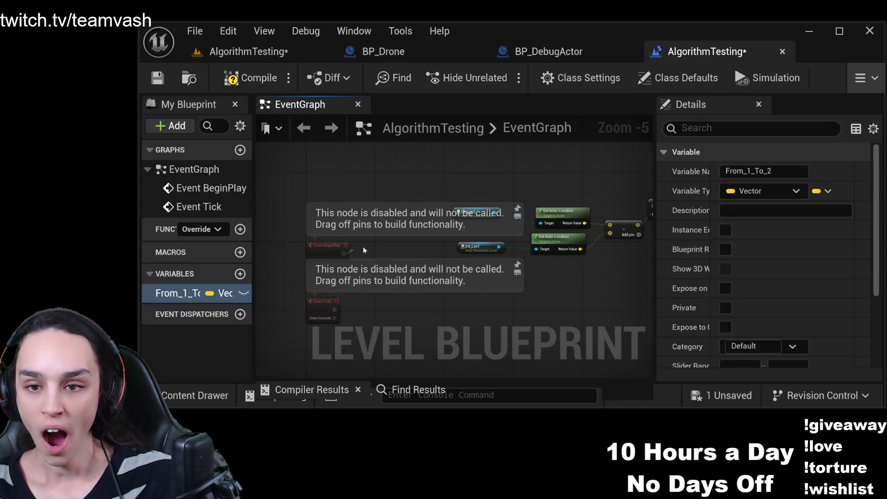
mouse_move(654, 206)
mouse_down()
mouse_move(410, 206)
mouse_move(582, 218)
mouse_up()
click(250, 77)
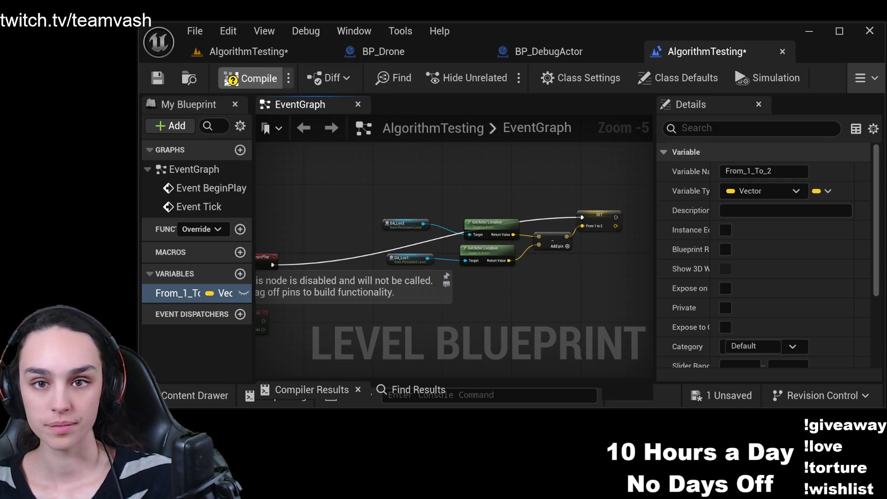
Save the level blueprint with the From_1_To_2 subtraction logic.
click(157, 78)
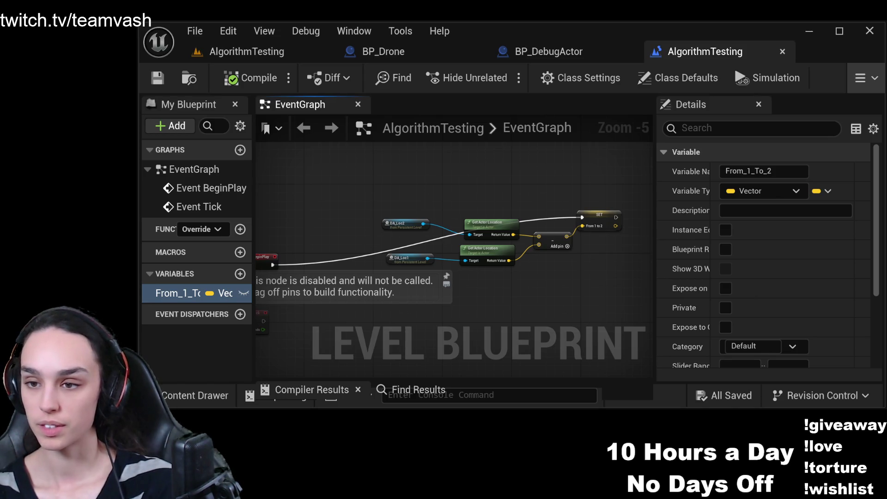
scroll(555, 273, up, 4)
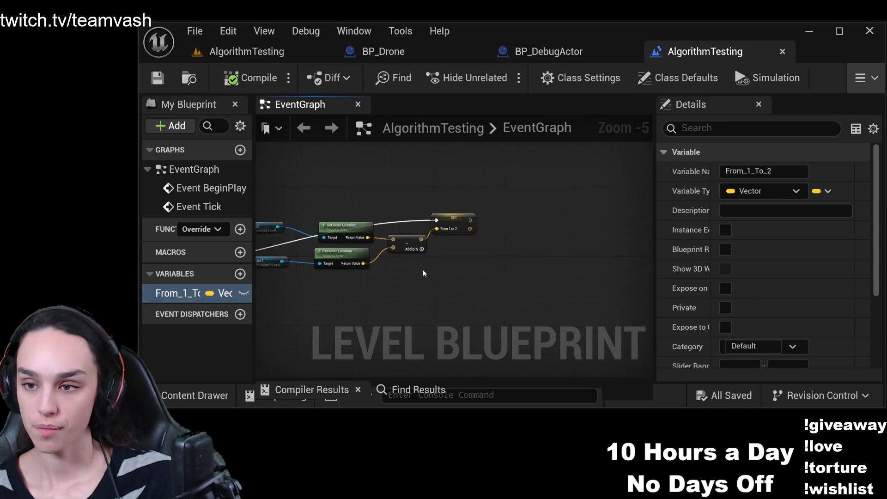
Add Vector Length of From_1_To_2 and a Print String run after SET, then compile and save.
mouse_move(527, 185)
mouse_down()
mouse_move(593, 185)
mouse_move(608, 168)
mouse_move(441, 186)
mouse_up()
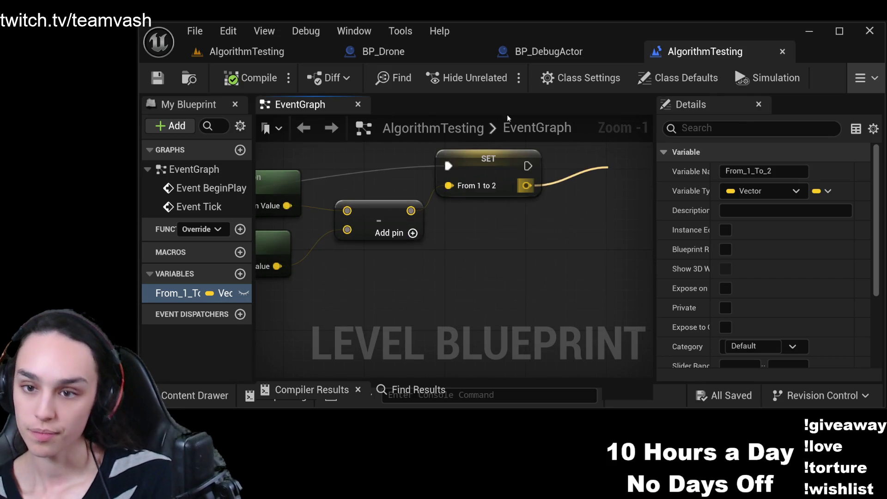
click(440, 192)
mouse_move(594, 266)
mouse_down()
mouse_move(610, 192)
mouse_move(533, 183)
mouse_up()
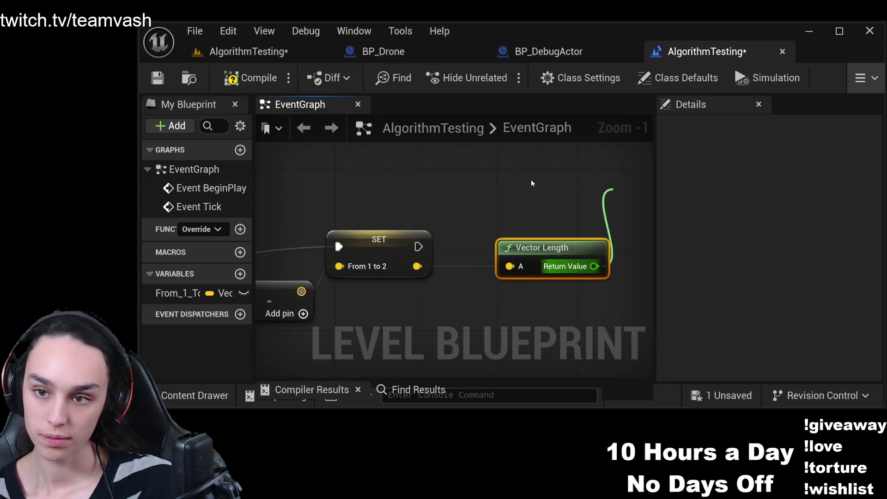
click(503, 199)
scroll(517, 259, down, 1)
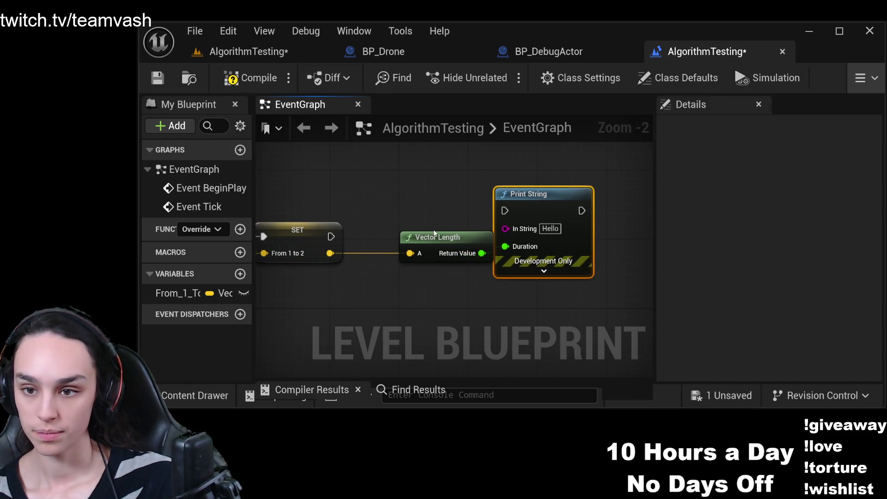
mouse_move(432, 235)
mouse_down()
mouse_move(385, 219)
mouse_move(379, 279)
mouse_up()
mouse_move(328, 237)
mouse_down()
mouse_move(499, 199)
mouse_move(505, 210)
mouse_up()
click(254, 77)
click(158, 79)
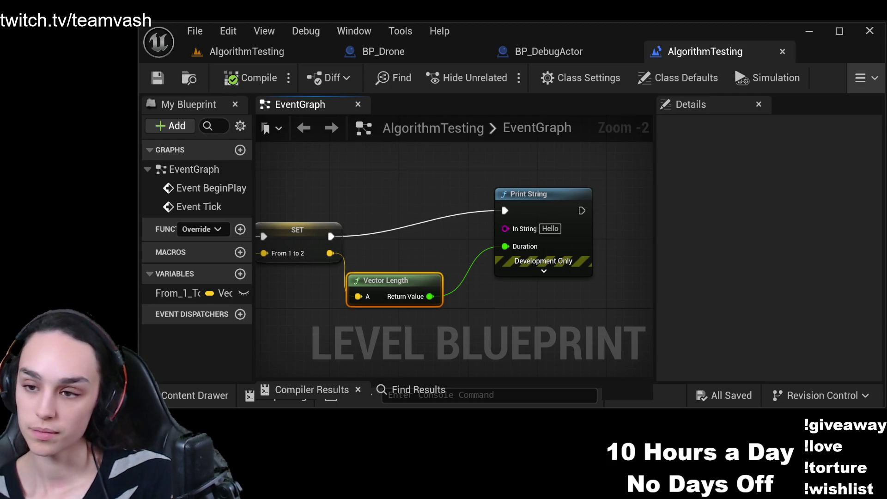
Print the length as In String with a 600-second Duration, then compile and save.
click(544, 271)
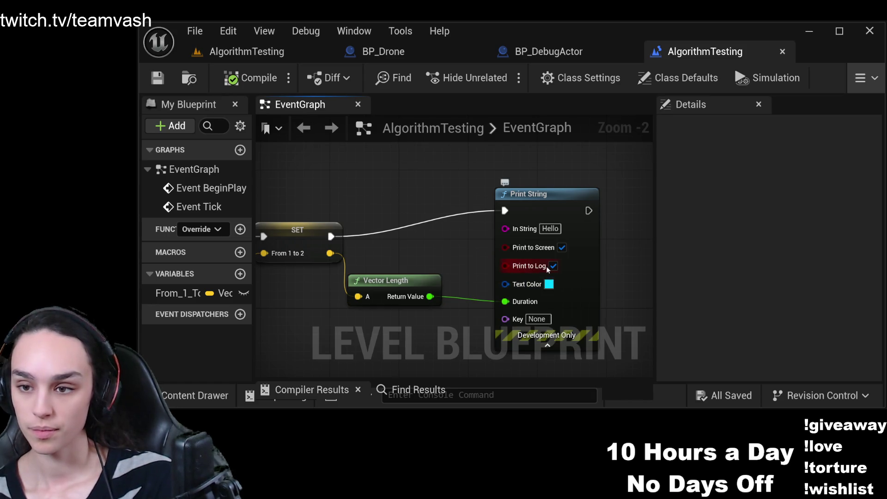
mouse_move(620, 278)
mouse_down()
mouse_move(630, 214)
mouse_move(623, 265)
mouse_up()
drag(433, 288, 509, 221)
drag(508, 290, 501, 292)
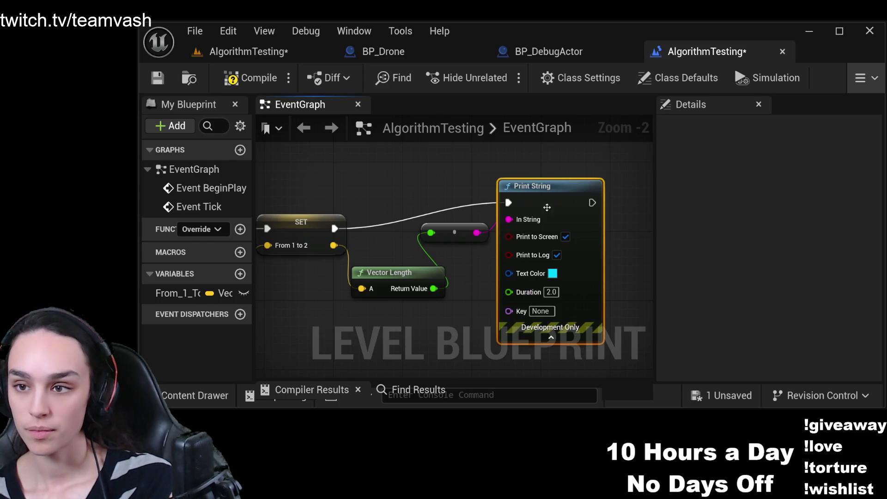
text(600)
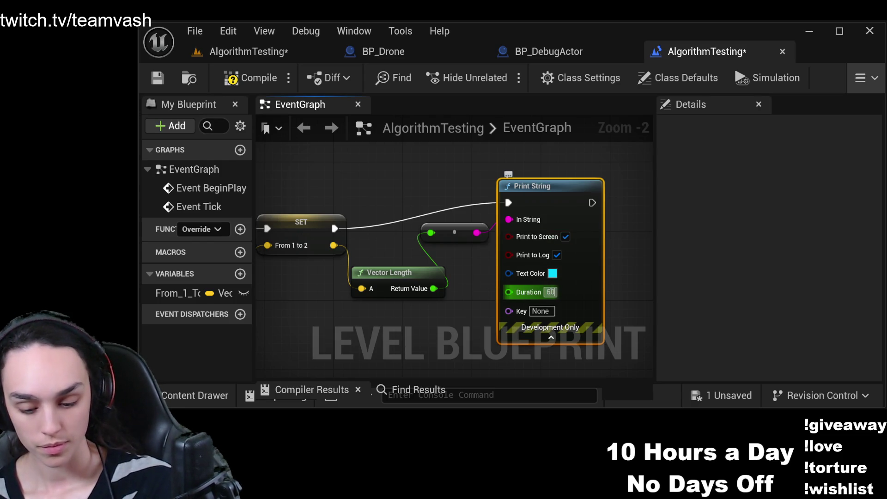
key(Return)
click(383, 151)
click(259, 79)
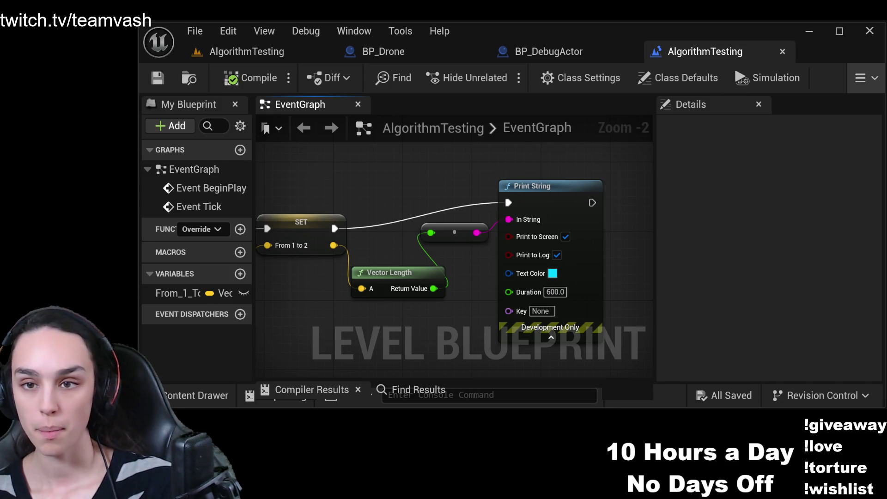
click(247, 51)
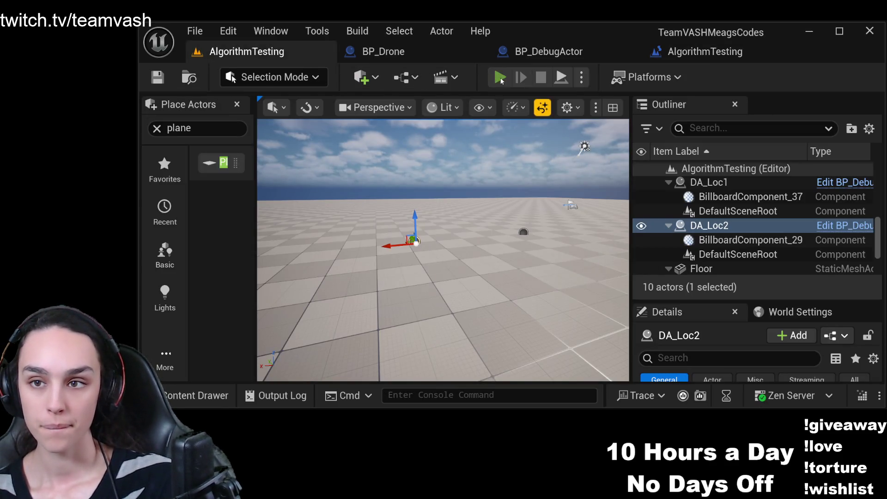
Play AlgorithmTesting to read the printed DA_Loc1–DA_Loc2 distance, stop, save the level, and play again.
click(499, 77)
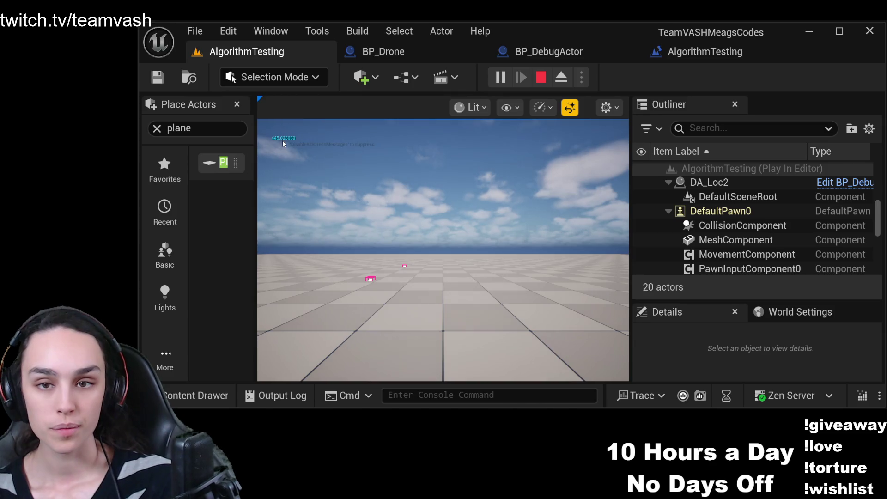
click(283, 144)
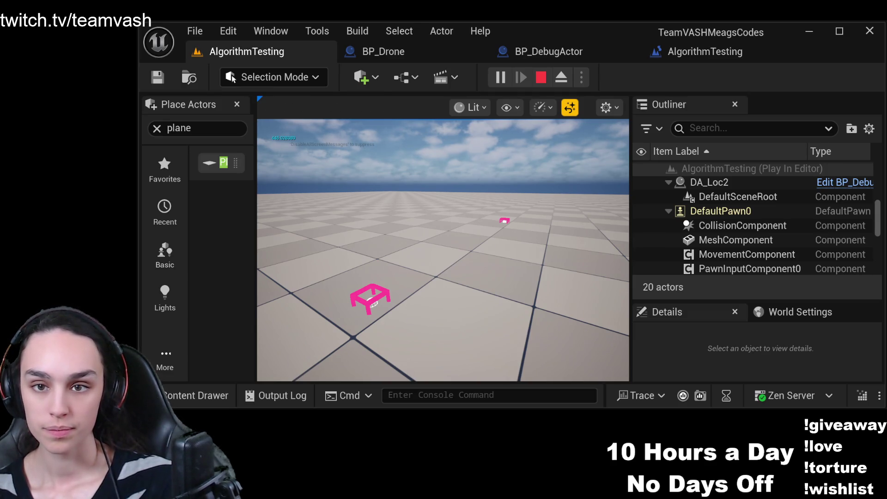
key(Escape)
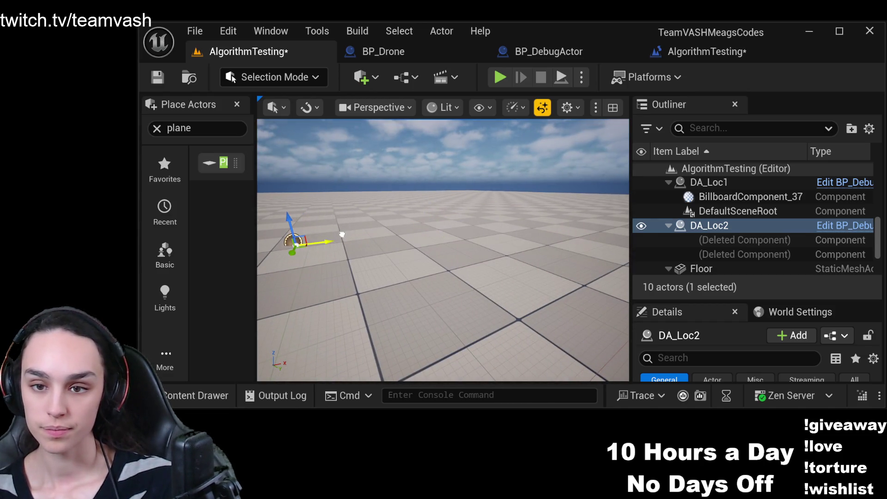
click(158, 77)
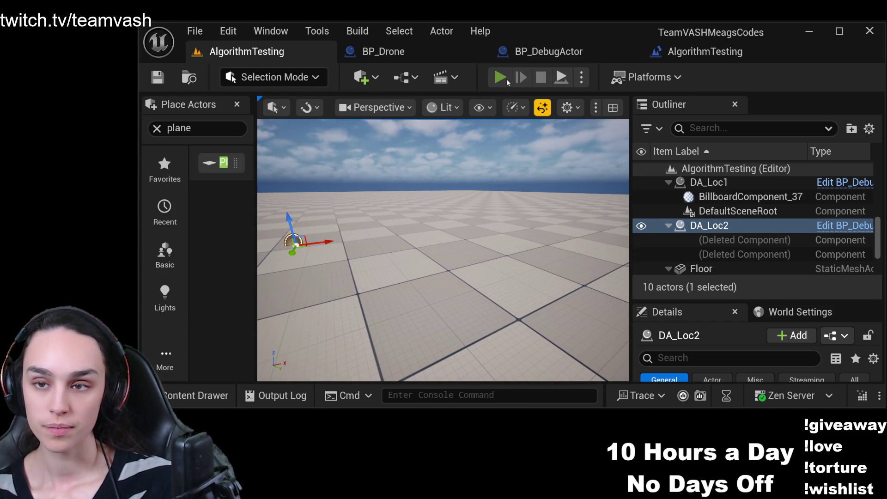
click(506, 81)
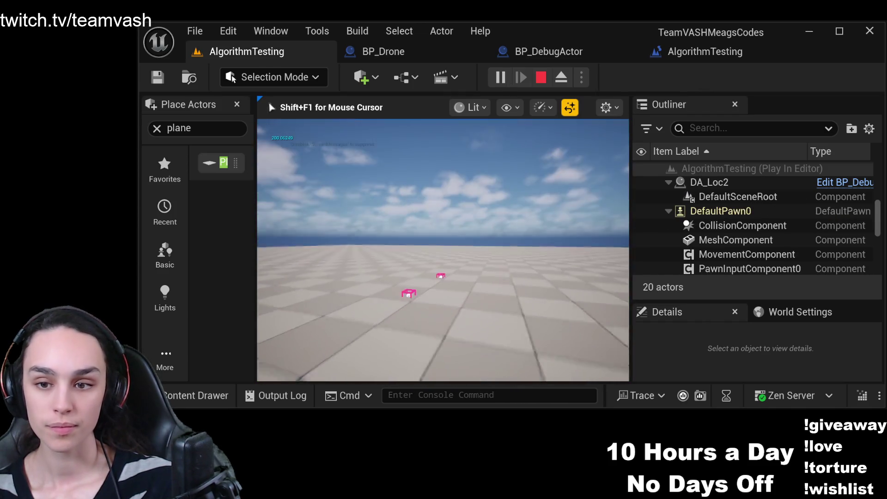
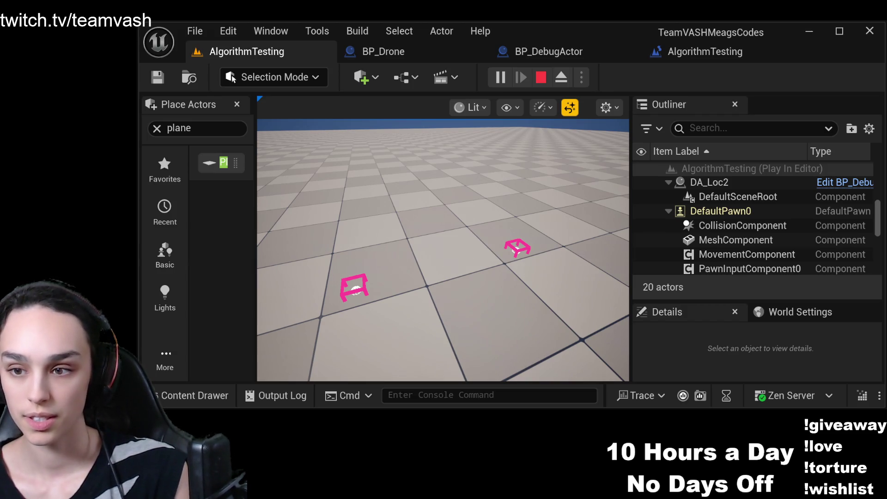
Stop the play-in-editor session and return to the AlgorithmTesting level editor.
click(442, 250)
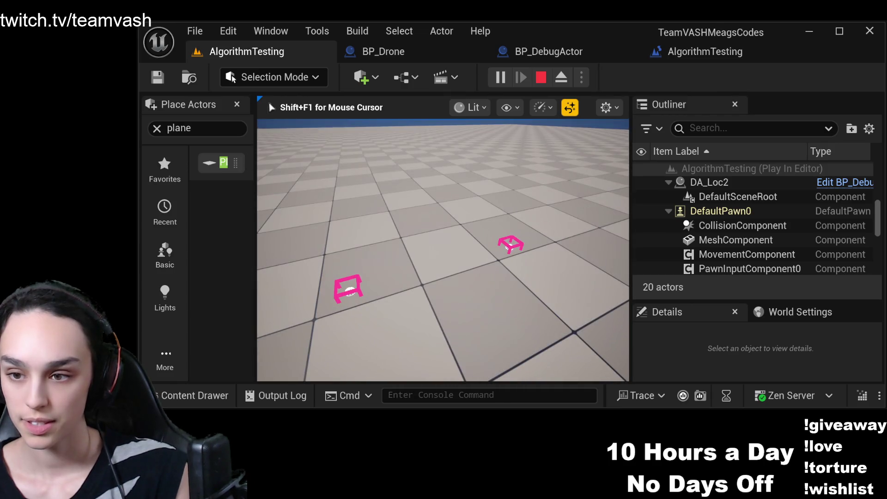
key(Escape)
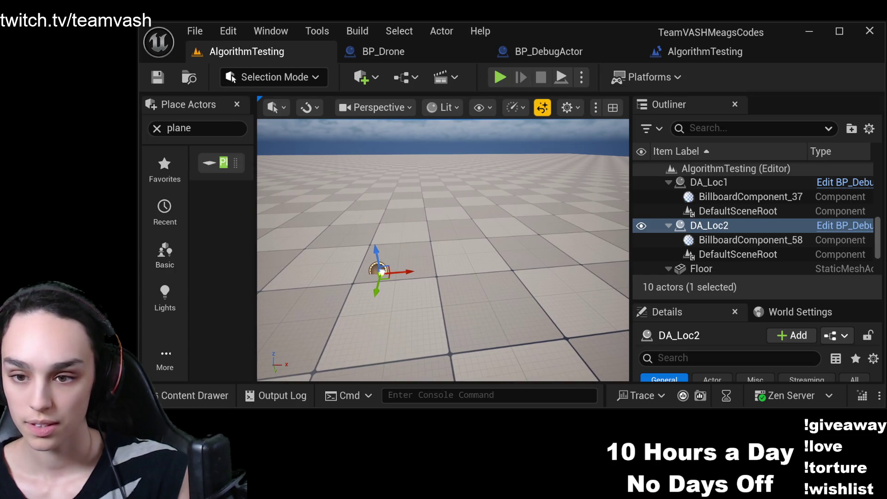
Duplicate DA_Loc2 along the X axis to create DA_Loc3 beside it on the floor.
drag(398, 274, 500, 265)
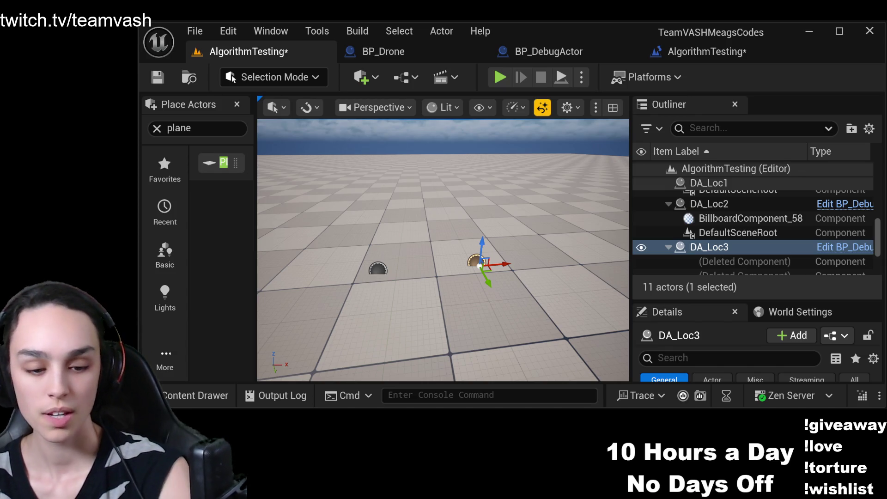
In the AlgorithmTesting level blueprint, select the Get Actor Location, SET and Vector Length nodes.
click(714, 54)
scroll(606, 207, down, 4)
scroll(606, 208, up, 1)
mouse_move(607, 203)
mouse_down()
mouse_move(451, 289)
mouse_move(460, 277)
mouse_move(345, 287)
mouse_up()
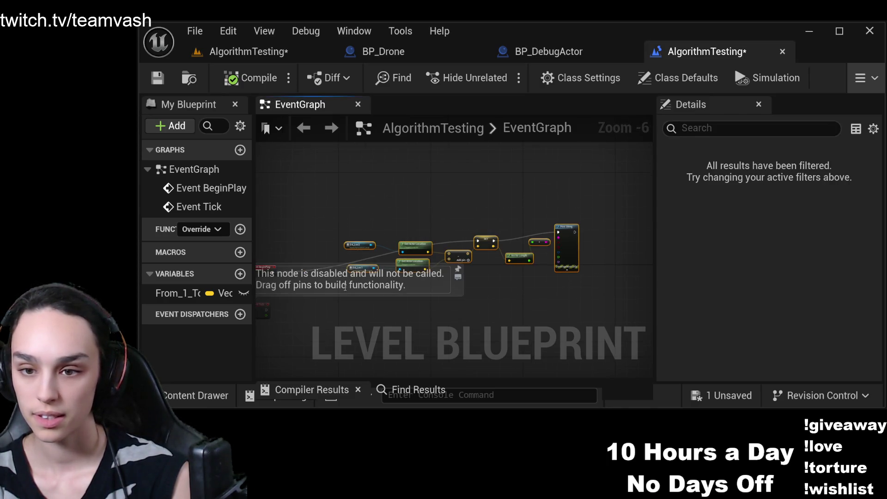
scroll(467, 286, up, 3)
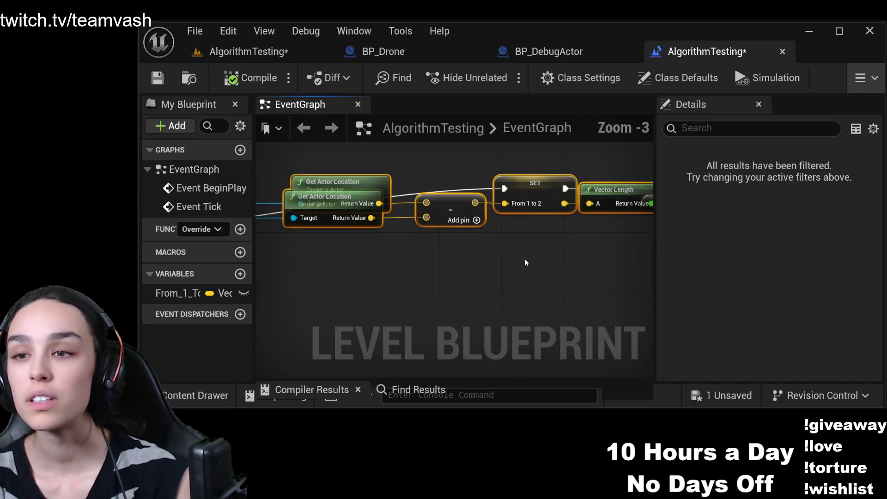
scroll(531, 274, down, 1)
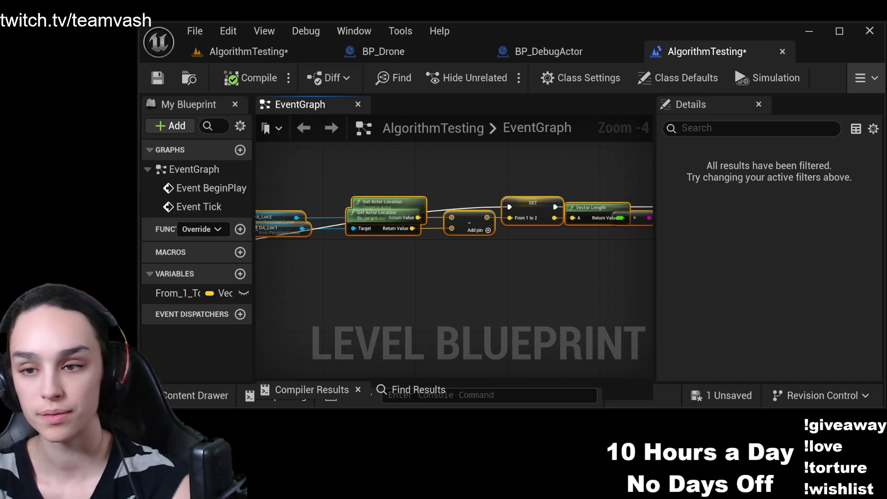